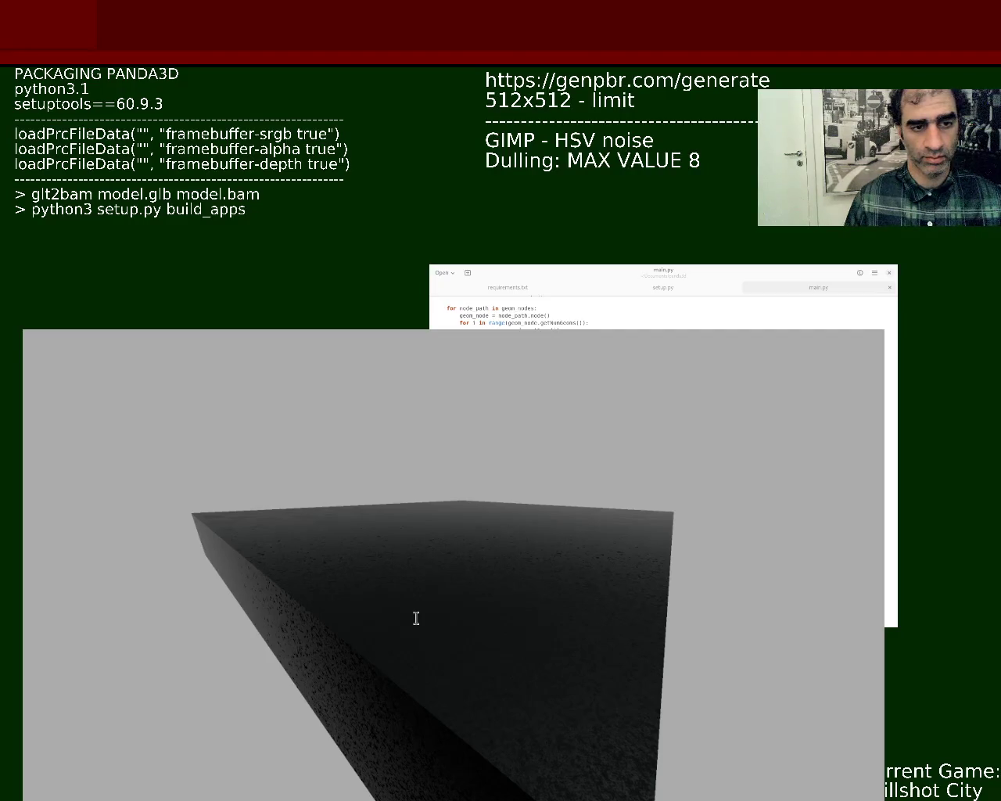
Step: Append -COMPLEXPBR to the notes title, then orbit and zoom in close on the slab's textured top
{"action": "type", "text": "-"}
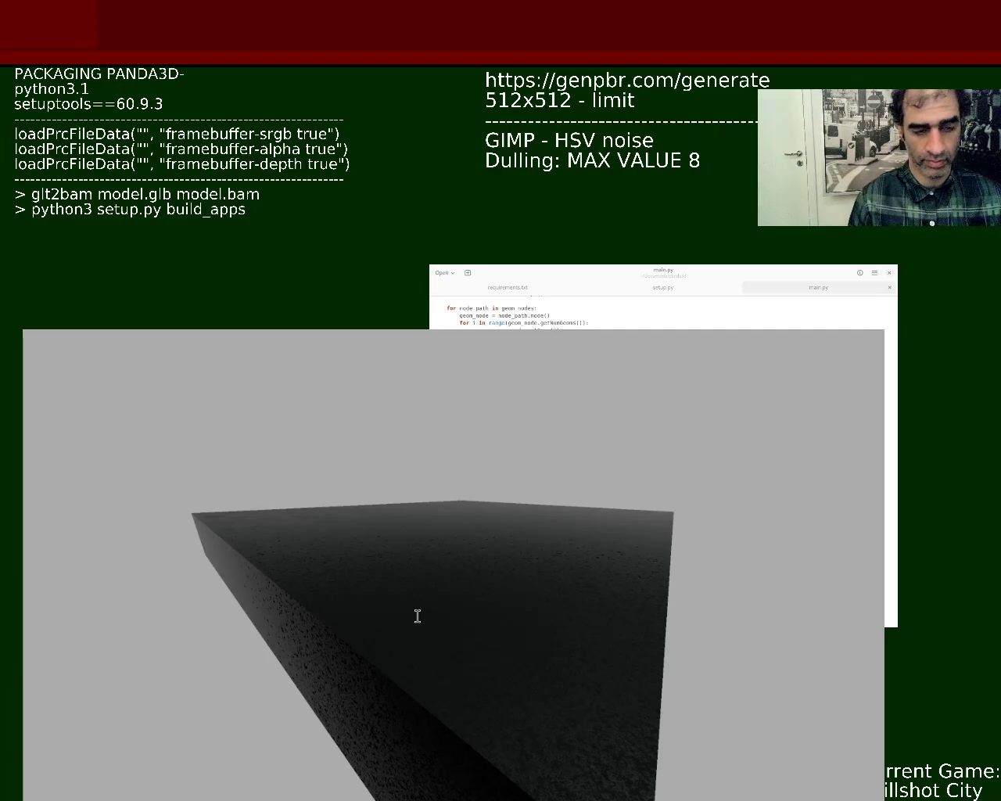
{"action": "type", "text": "COMPLEXPBR"}
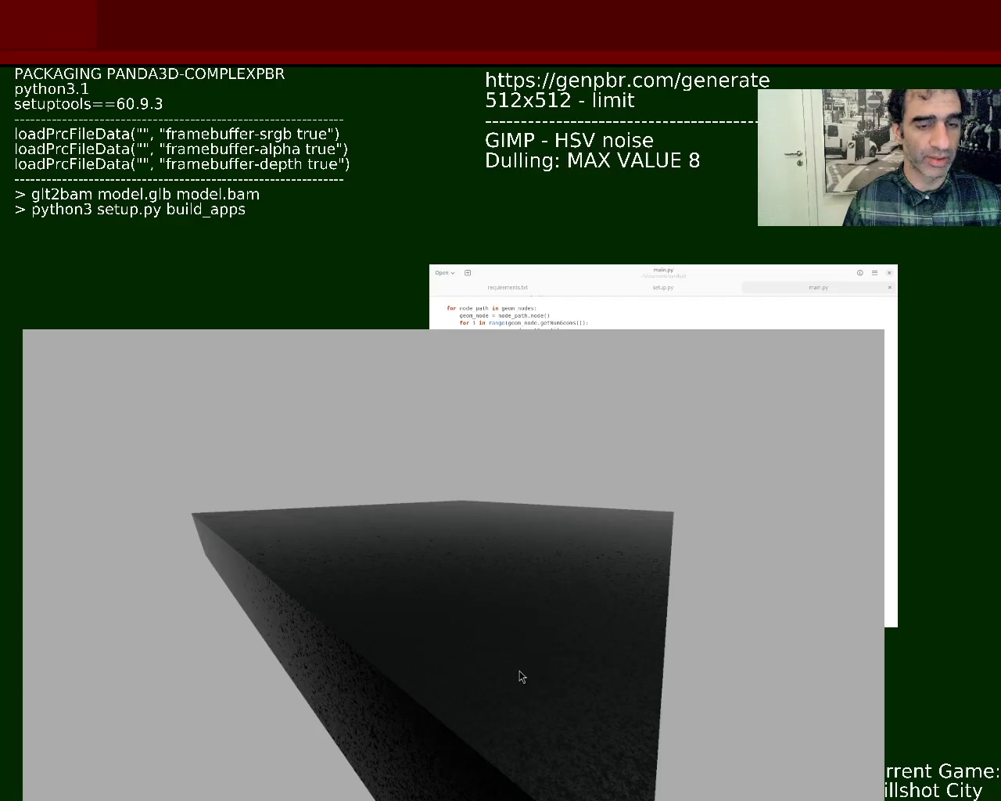
{"action": "mouse_move", "coordinate": [504, 518]}
{"action": "left_mouse_down"}
{"action": "mouse_move", "coordinate": [500, 540]}
{"action": "mouse_move", "coordinate": [509, 490]}
{"action": "mouse_move", "coordinate": [506, 501]}
{"action": "mouse_move", "coordinate": [463, 507]}
{"action": "mouse_move", "coordinate": [491, 527]}
{"action": "mouse_move", "coordinate": [491, 509]}
{"action": "mouse_move", "coordinate": [554, 512]}
{"action": "mouse_move", "coordinate": [556, 494]}
{"action": "mouse_move", "coordinate": [547, 492]}
{"action": "mouse_move", "coordinate": [525, 556]}
{"action": "mouse_move", "coordinate": [521, 601]}
{"action": "mouse_move", "coordinate": [514, 586]}
{"action": "left_mouse_up"}
{"action": "scroll", "coordinate": [527, 578], "scroll_direction": "up", "scroll_amount": 3}
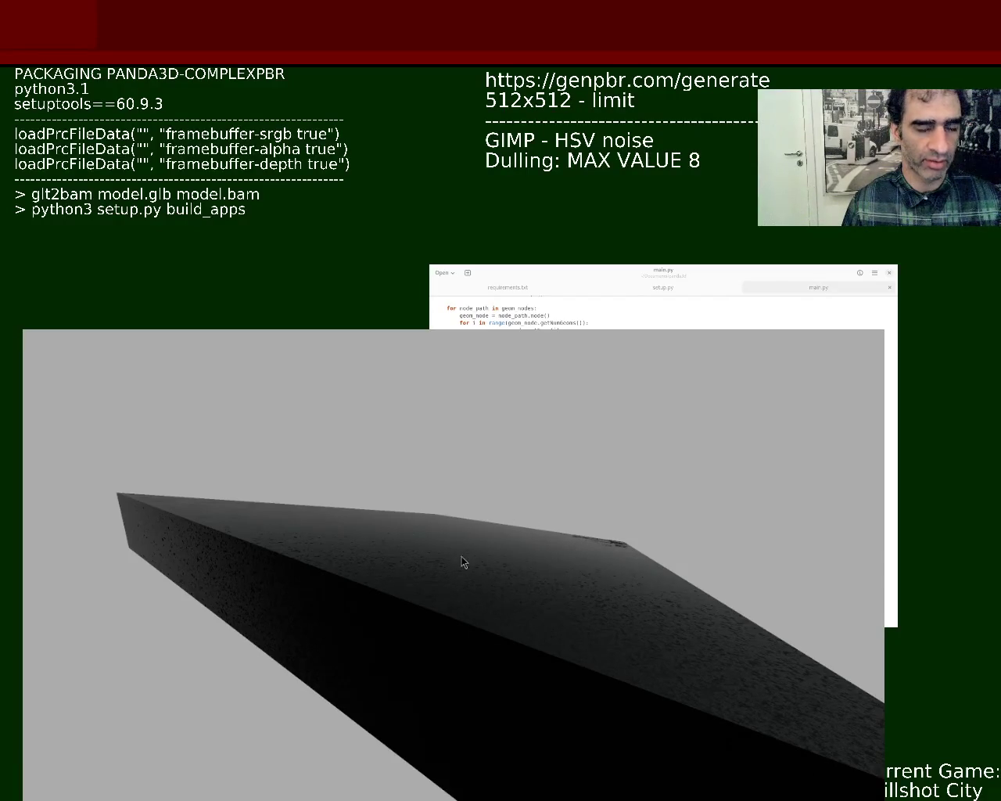
{"action": "left_click_drag", "start_coordinate": [523, 638], "coordinate": [530, 638]}
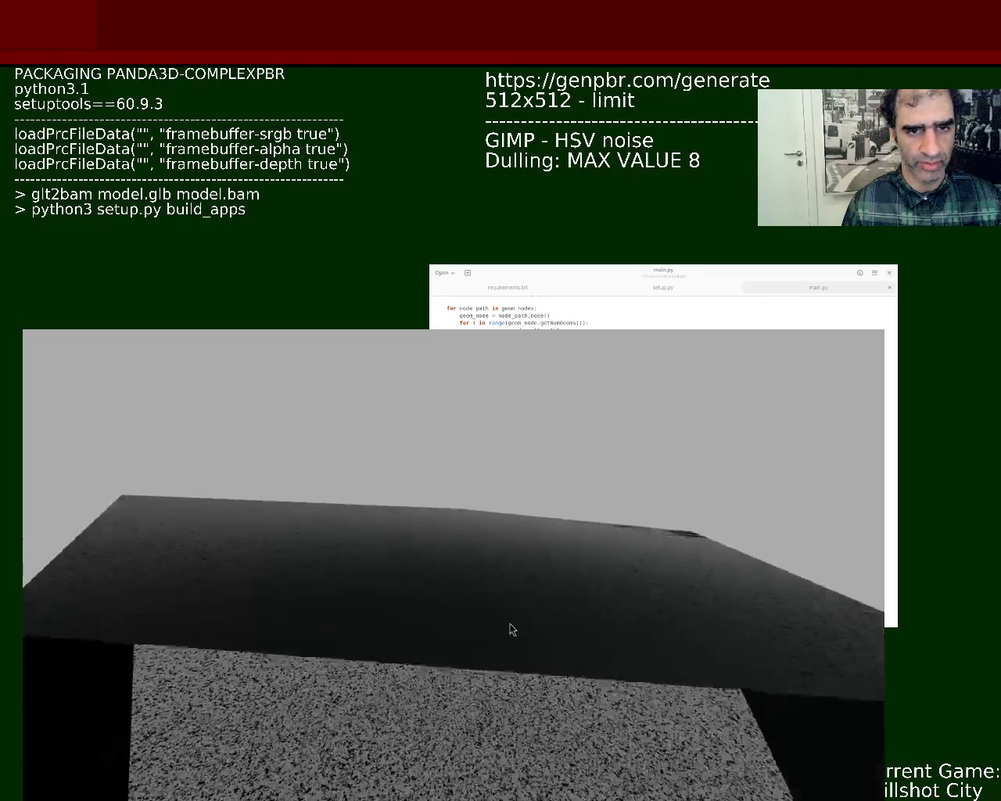
Step: Orbit through several angles until the whole dark slab sits tilted against the grey background
{"action": "mouse_move", "coordinate": [525, 628]}
{"action": "left_mouse_down"}
{"action": "mouse_move", "coordinate": [487, 628]}
{"action": "mouse_move", "coordinate": [525, 631]}
{"action": "mouse_move", "coordinate": [532, 618]}
{"action": "mouse_move", "coordinate": [492, 635]}
{"action": "mouse_move", "coordinate": [511, 656]}
{"action": "mouse_move", "coordinate": [496, 759]}
{"action": "mouse_move", "coordinate": [537, 778]}
{"action": "mouse_move", "coordinate": [539, 722]}
{"action": "mouse_move", "coordinate": [527, 753]}
{"action": "mouse_move", "coordinate": [521, 713]}
{"action": "mouse_move", "coordinate": [514, 734]}
{"action": "left_mouse_up"}
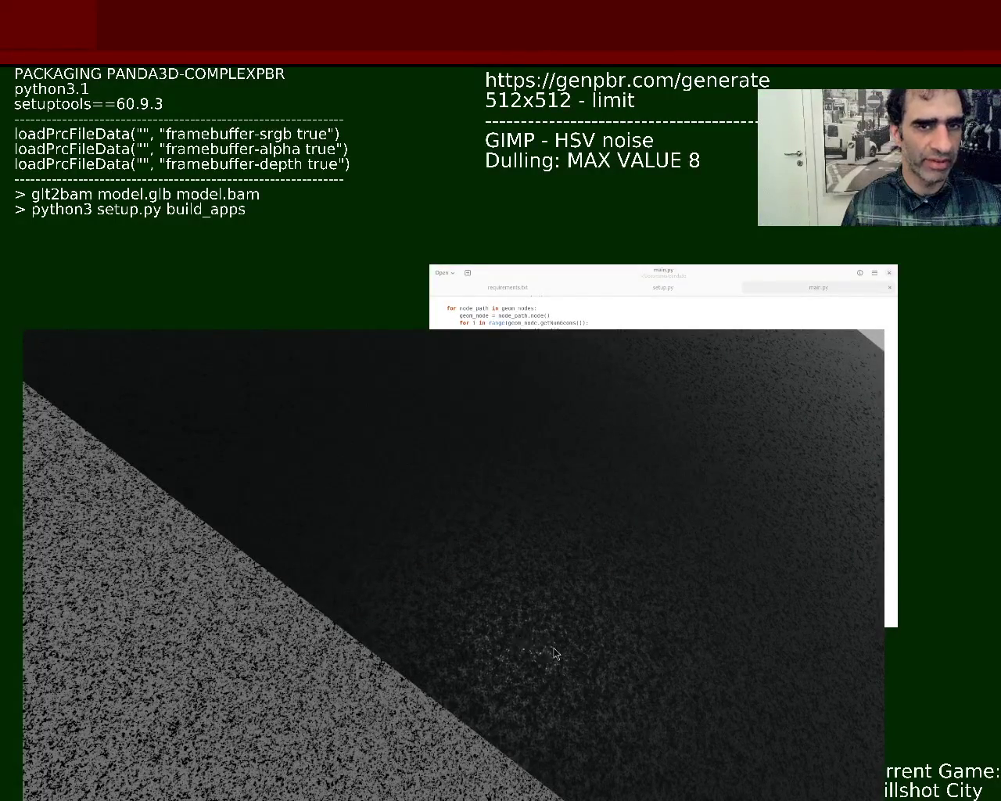
{"action": "mouse_move", "coordinate": [513, 587]}
{"action": "left_mouse_down"}
{"action": "mouse_move", "coordinate": [514, 579]}
{"action": "mouse_move", "coordinate": [506, 618]}
{"action": "mouse_move", "coordinate": [506, 608]}
{"action": "left_mouse_up"}
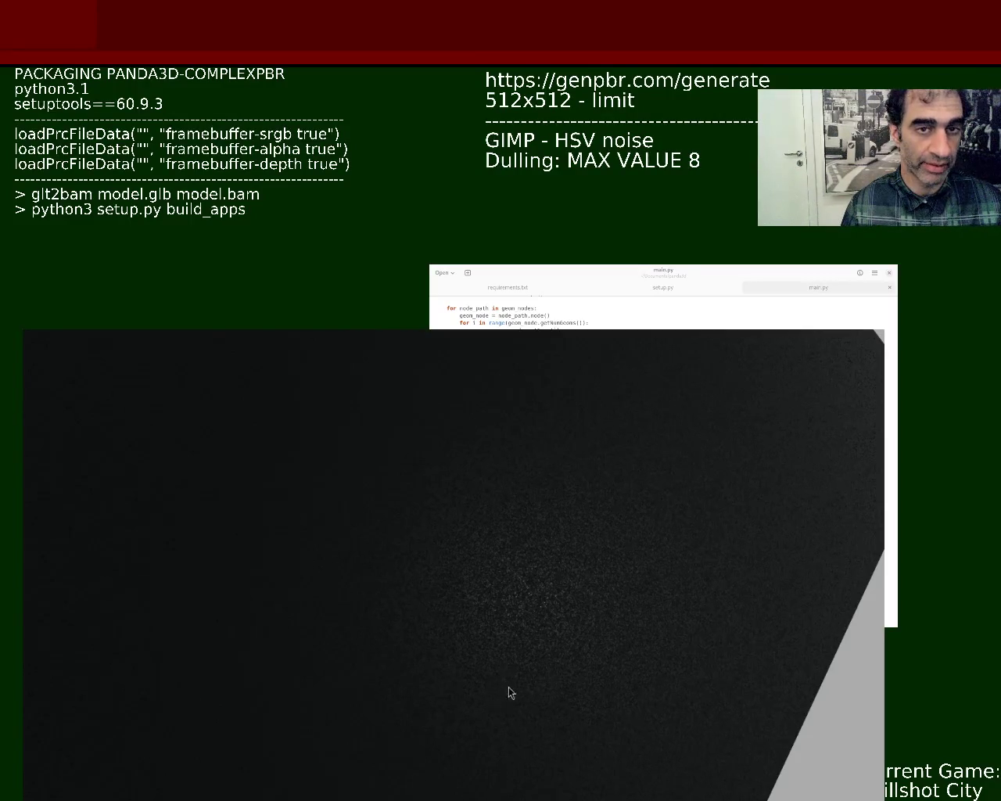
{"action": "mouse_move", "coordinate": [496, 638]}
{"action": "left_mouse_down"}
{"action": "mouse_move", "coordinate": [550, 542]}
{"action": "mouse_move", "coordinate": [535, 684]}
{"action": "mouse_move", "coordinate": [523, 617]}
{"action": "mouse_move", "coordinate": [509, 648]}
{"action": "left_mouse_up"}
{"action": "mouse_move", "coordinate": [414, 717]}
{"action": "left_mouse_down"}
{"action": "mouse_move", "coordinate": [429, 688]}
{"action": "mouse_move", "coordinate": [400, 697]}
{"action": "mouse_move", "coordinate": [395, 713]}
{"action": "mouse_move", "coordinate": [440, 695]}
{"action": "left_mouse_up"}
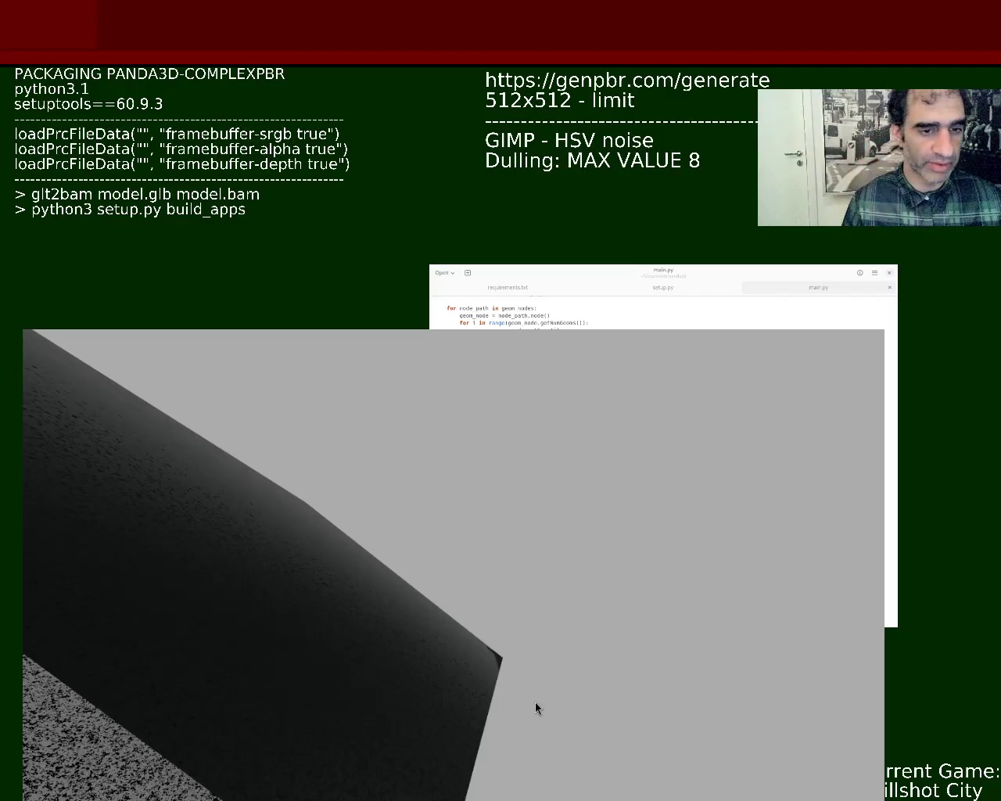
{"action": "mouse_move", "coordinate": [448, 512]}
{"action": "left_mouse_down"}
{"action": "mouse_move", "coordinate": [404, 535]}
{"action": "mouse_move", "coordinate": [462, 506]}
{"action": "mouse_move", "coordinate": [362, 621]}
{"action": "mouse_move", "coordinate": [384, 553]}
{"action": "mouse_move", "coordinate": [320, 612]}
{"action": "mouse_move", "coordinate": [360, 586]}
{"action": "left_mouse_up"}
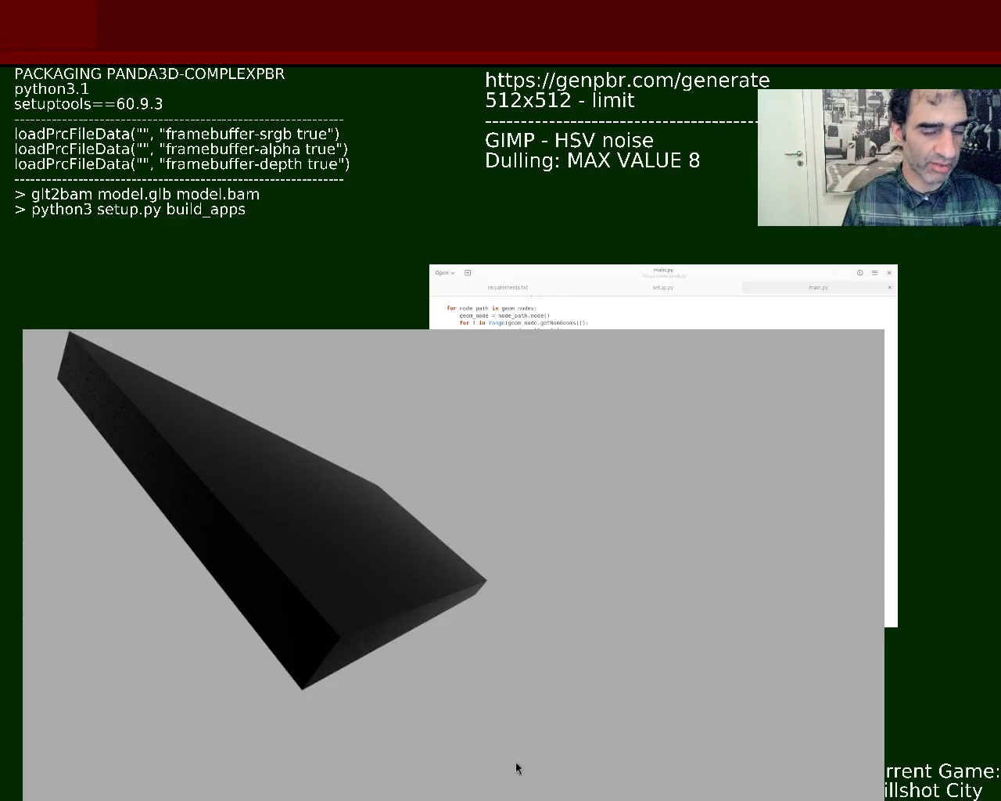
Step: Rotate the camera so the slab's broad dark top face points toward the viewer
{"action": "mouse_move", "coordinate": [348, 473]}
{"action": "left_mouse_down"}
{"action": "mouse_move", "coordinate": [265, 547]}
{"action": "mouse_move", "coordinate": [286, 431]}
{"action": "mouse_move", "coordinate": [228, 529]}
{"action": "mouse_move", "coordinate": [292, 538]}
{"action": "mouse_move", "coordinate": [460, 532]}
{"action": "left_mouse_up"}
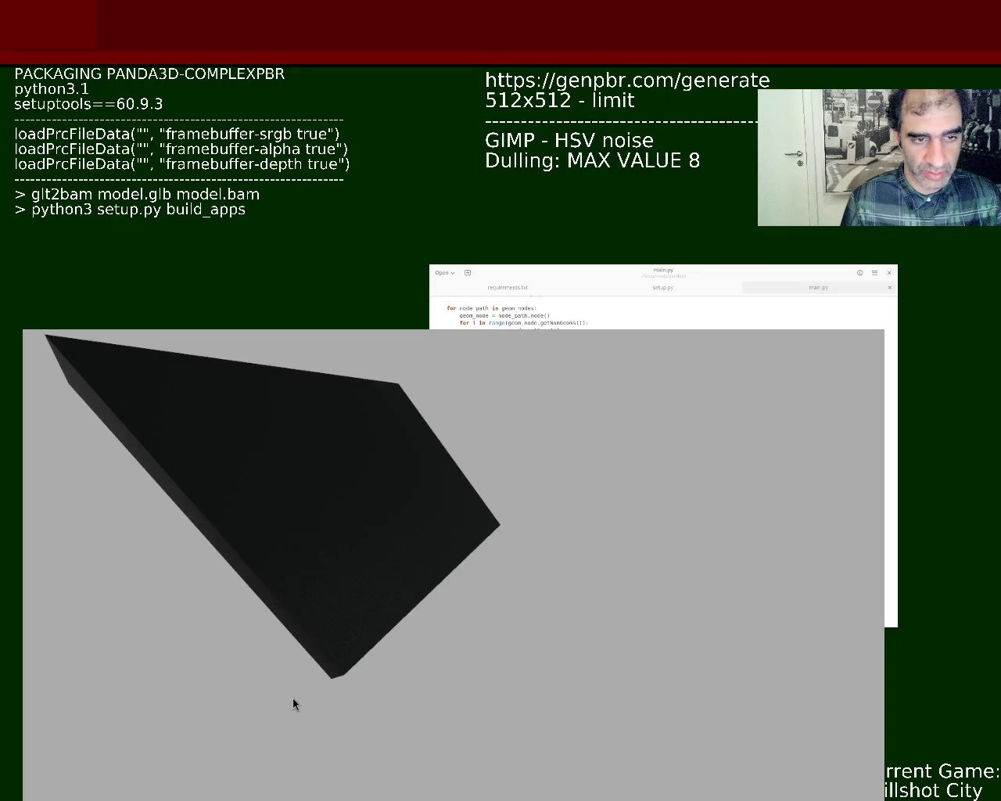
Step: Scroll main.py down to the doPhysics and task.cont lines, then refocus the 3D scene
{"action": "left_click", "coordinate": [294, 577]}
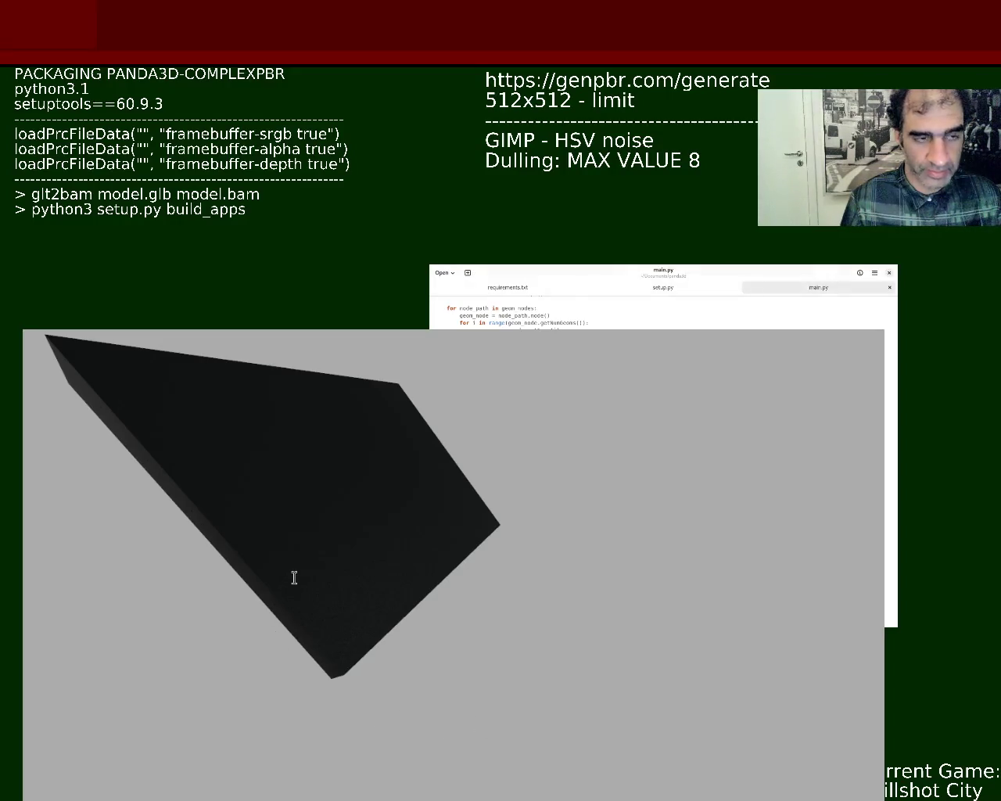
{"action": "scroll", "coordinate": [294, 577], "scroll_direction": "down", "scroll_amount": 5}
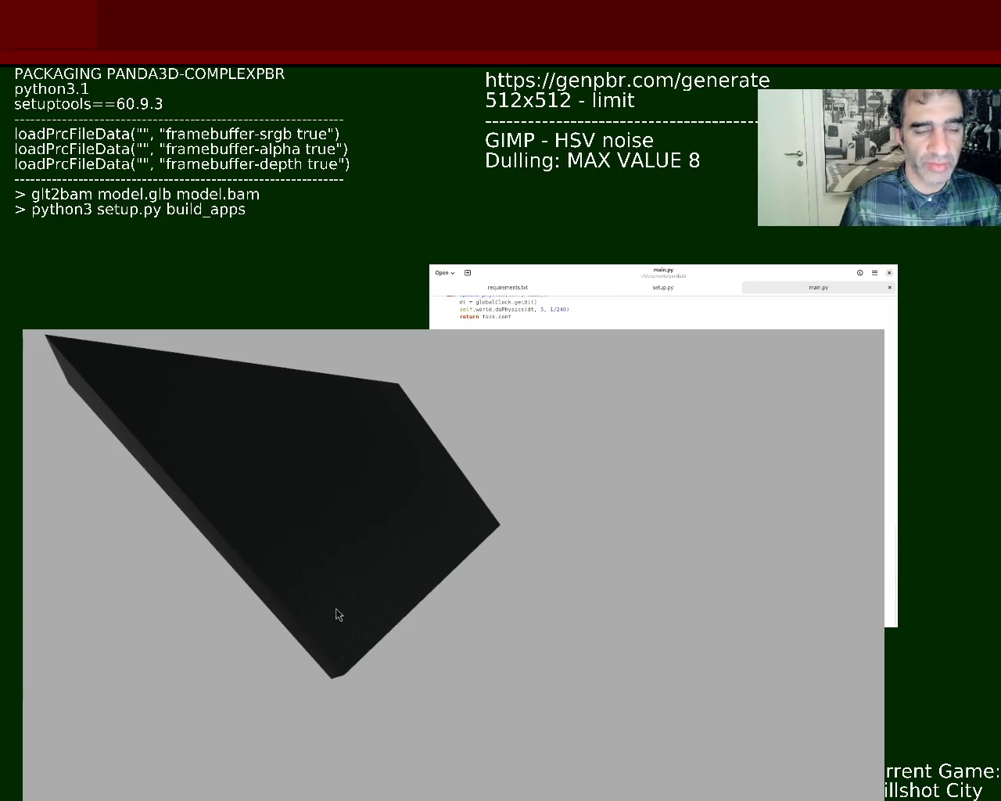
{"action": "left_click", "coordinate": [337, 744]}
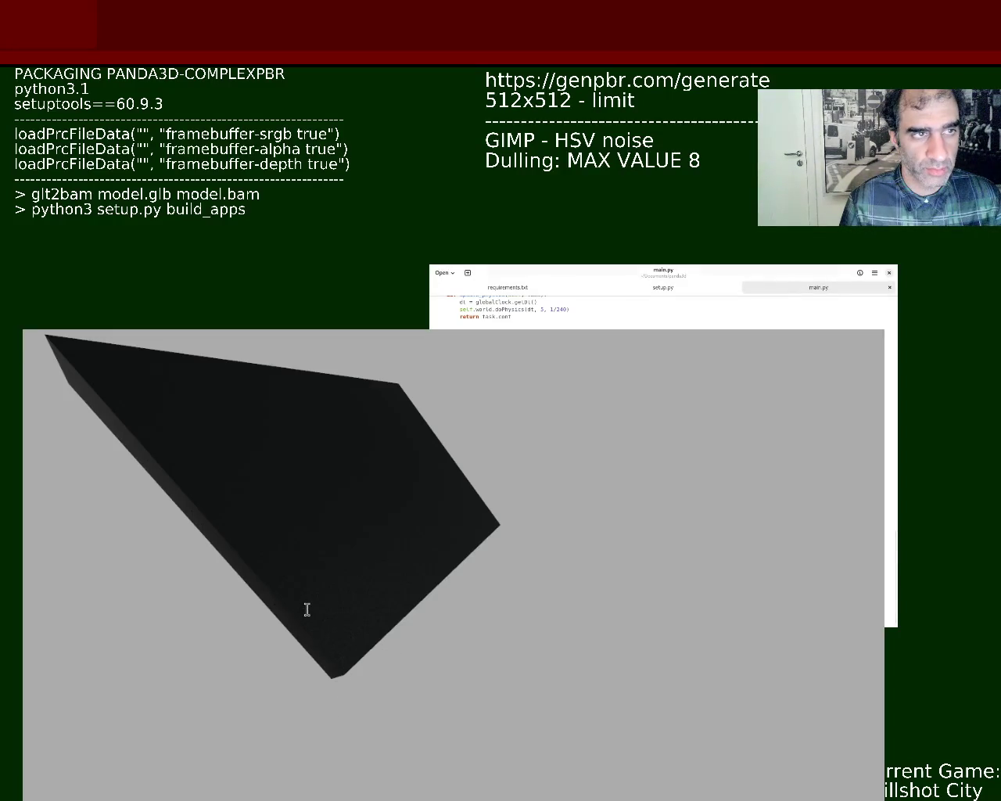
{"action": "left_click", "coordinate": [373, 726]}
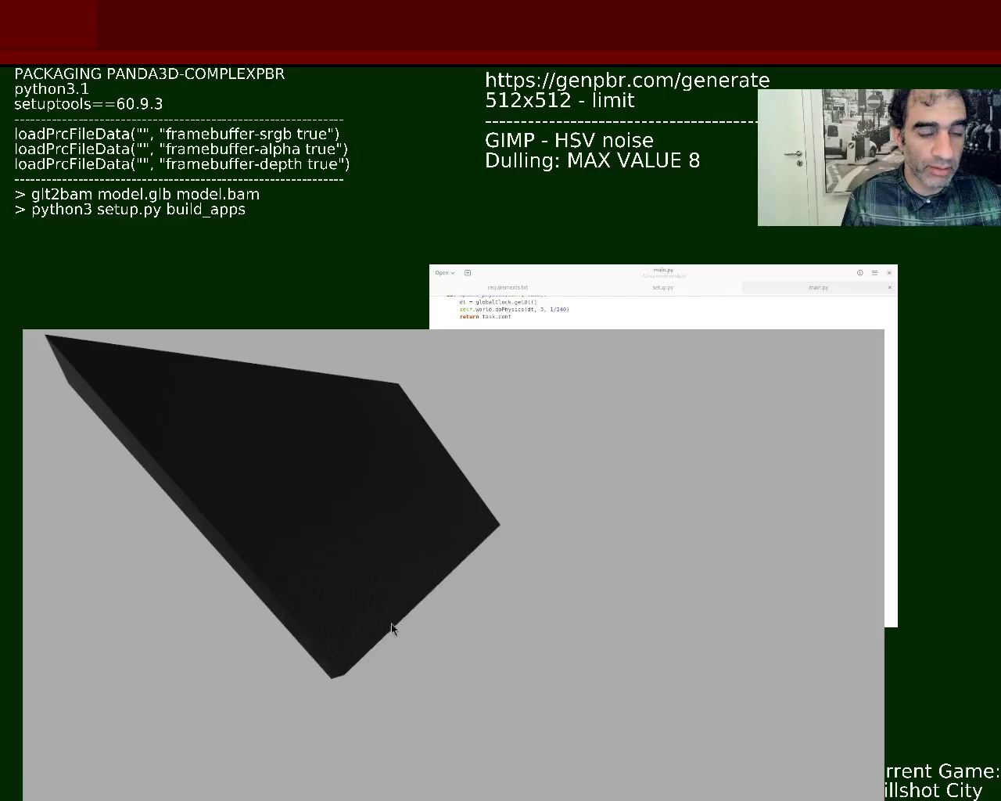
Step: Orbit around to the slab's edge and zoom in close on its noise-textured corner
{"action": "mouse_move", "coordinate": [523, 739]}
{"action": "left_mouse_down"}
{"action": "mouse_move", "coordinate": [373, 503]}
{"action": "mouse_move", "coordinate": [360, 436]}
{"action": "mouse_move", "coordinate": [469, 478]}
{"action": "mouse_move", "coordinate": [468, 494]}
{"action": "mouse_move", "coordinate": [478, 474]}
{"action": "mouse_move", "coordinate": [283, 519]}
{"action": "mouse_move", "coordinate": [380, 547]}
{"action": "mouse_move", "coordinate": [292, 491]}
{"action": "mouse_move", "coordinate": [333, 523]}
{"action": "mouse_move", "coordinate": [267, 487]}
{"action": "mouse_move", "coordinate": [326, 498]}
{"action": "mouse_move", "coordinate": [323, 557]}
{"action": "mouse_move", "coordinate": [342, 514]}
{"action": "left_mouse_up"}
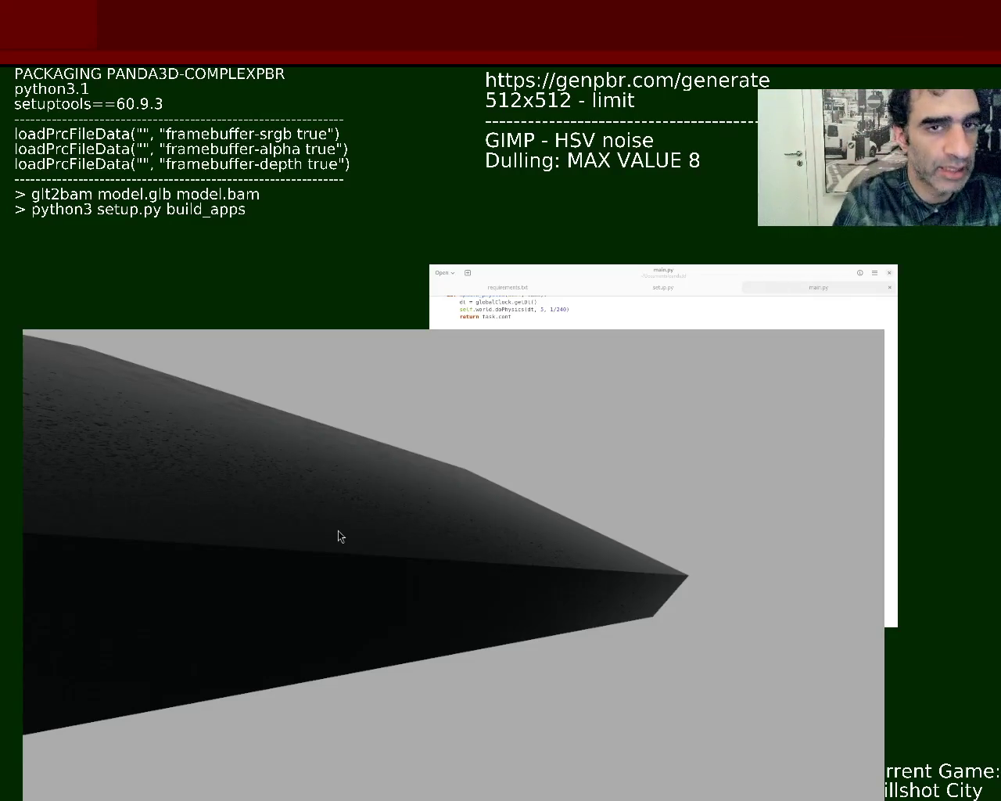
{"action": "mouse_move", "coordinate": [500, 738]}
{"action": "left_mouse_down"}
{"action": "mouse_move", "coordinate": [458, 478]}
{"action": "mouse_move", "coordinate": [498, 424]}
{"action": "mouse_move", "coordinate": [516, 429]}
{"action": "mouse_move", "coordinate": [494, 418]}
{"action": "mouse_move", "coordinate": [391, 636]}
{"action": "mouse_move", "coordinate": [427, 594]}
{"action": "mouse_move", "coordinate": [479, 616]}
{"action": "mouse_move", "coordinate": [493, 650]}
{"action": "mouse_move", "coordinate": [489, 607]}
{"action": "mouse_move", "coordinate": [423, 605]}
{"action": "mouse_move", "coordinate": [407, 619]}
{"action": "mouse_move", "coordinate": [440, 599]}
{"action": "mouse_move", "coordinate": [456, 603]}
{"action": "mouse_move", "coordinate": [406, 716]}
{"action": "mouse_move", "coordinate": [398, 796]}
{"action": "mouse_move", "coordinate": [456, 746]}
{"action": "mouse_move", "coordinate": [372, 474]}
{"action": "mouse_move", "coordinate": [398, 550]}
{"action": "mouse_move", "coordinate": [352, 535]}
{"action": "mouse_move", "coordinate": [323, 596]}
{"action": "mouse_move", "coordinate": [328, 631]}
{"action": "left_mouse_up"}
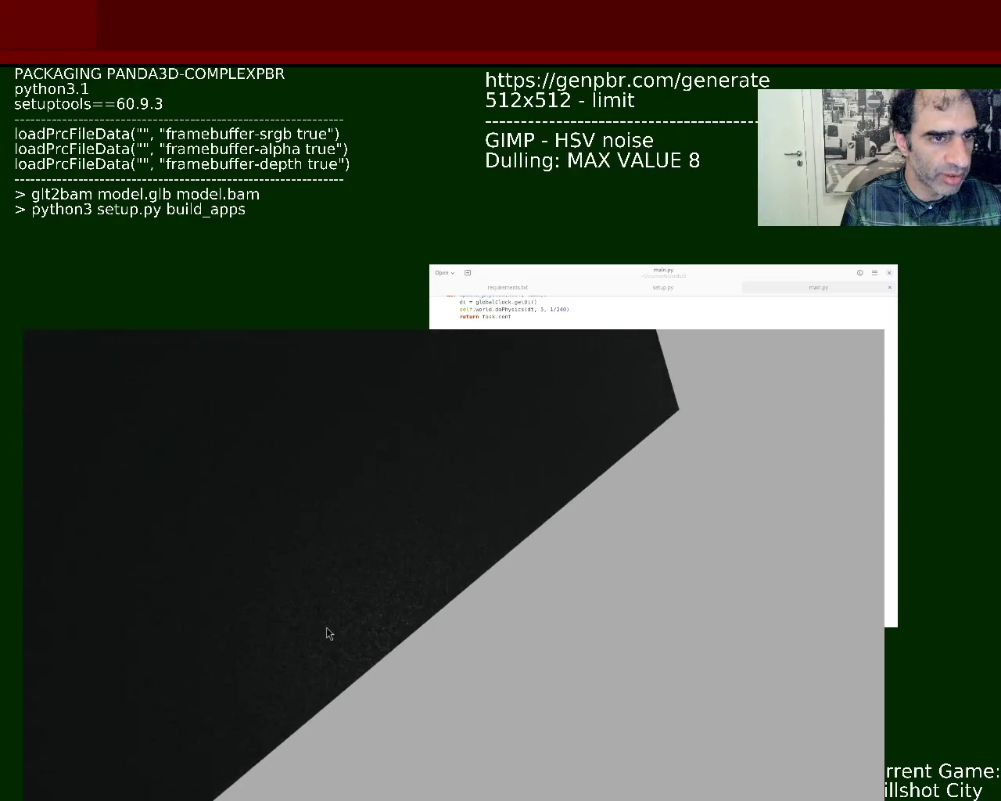
{"action": "mouse_move", "coordinate": [333, 565]}
{"action": "left_mouse_down"}
{"action": "mouse_move", "coordinate": [336, 513]}
{"action": "mouse_move", "coordinate": [308, 467]}
{"action": "mouse_move", "coordinate": [627, 630]}
{"action": "mouse_move", "coordinate": [273, 660]}
{"action": "mouse_move", "coordinate": [291, 521]}
{"action": "left_mouse_up"}
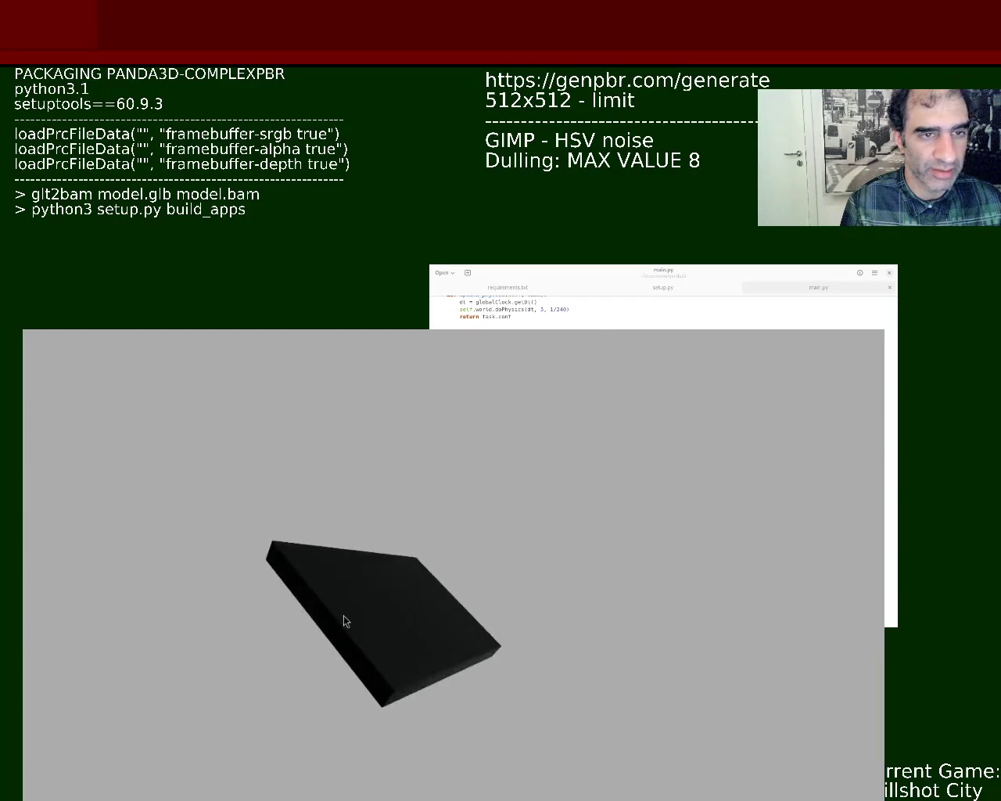
{"action": "left_click_drag", "start_coordinate": [347, 605], "coordinate": [360, 660]}
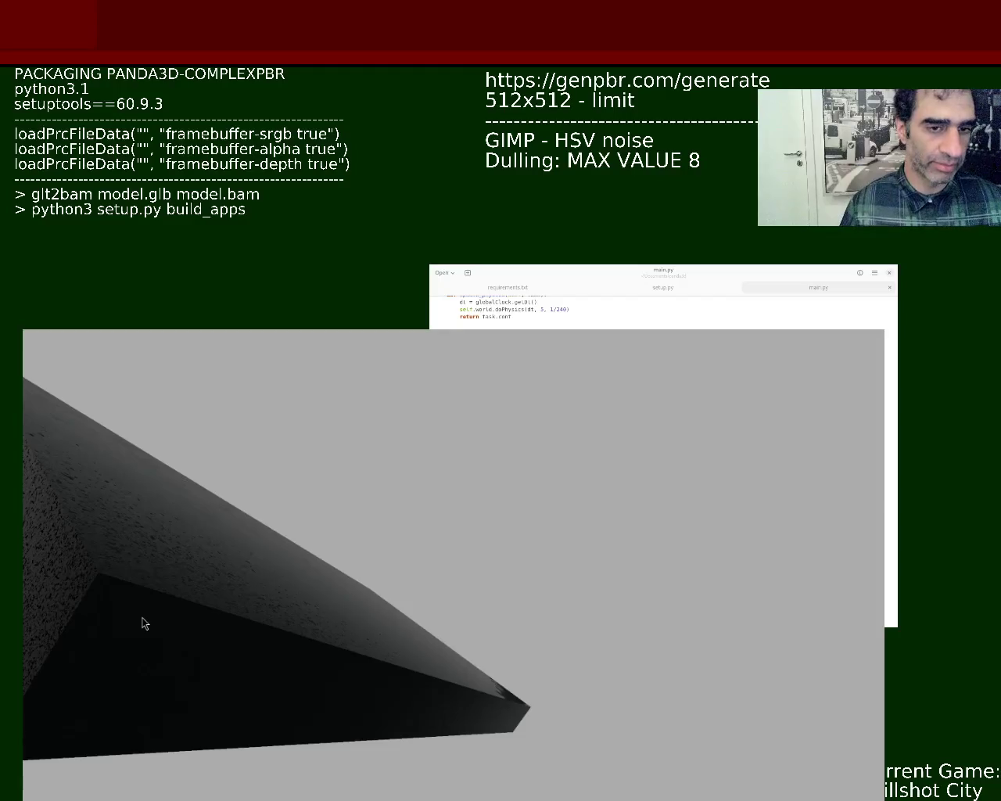
Step: Look along the slab's edge, then turn until one grainy corner fills the view
{"action": "mouse_move", "coordinate": [270, 523]}
{"action": "left_mouse_down"}
{"action": "mouse_move", "coordinate": [288, 647]}
{"action": "mouse_move", "coordinate": [226, 512]}
{"action": "mouse_move", "coordinate": [246, 503]}
{"action": "mouse_move", "coordinate": [246, 536]}
{"action": "mouse_move", "coordinate": [255, 520]}
{"action": "mouse_move", "coordinate": [271, 521]}
{"action": "mouse_move", "coordinate": [288, 559]}
{"action": "mouse_move", "coordinate": [271, 532]}
{"action": "mouse_move", "coordinate": [250, 526]}
{"action": "left_mouse_up"}
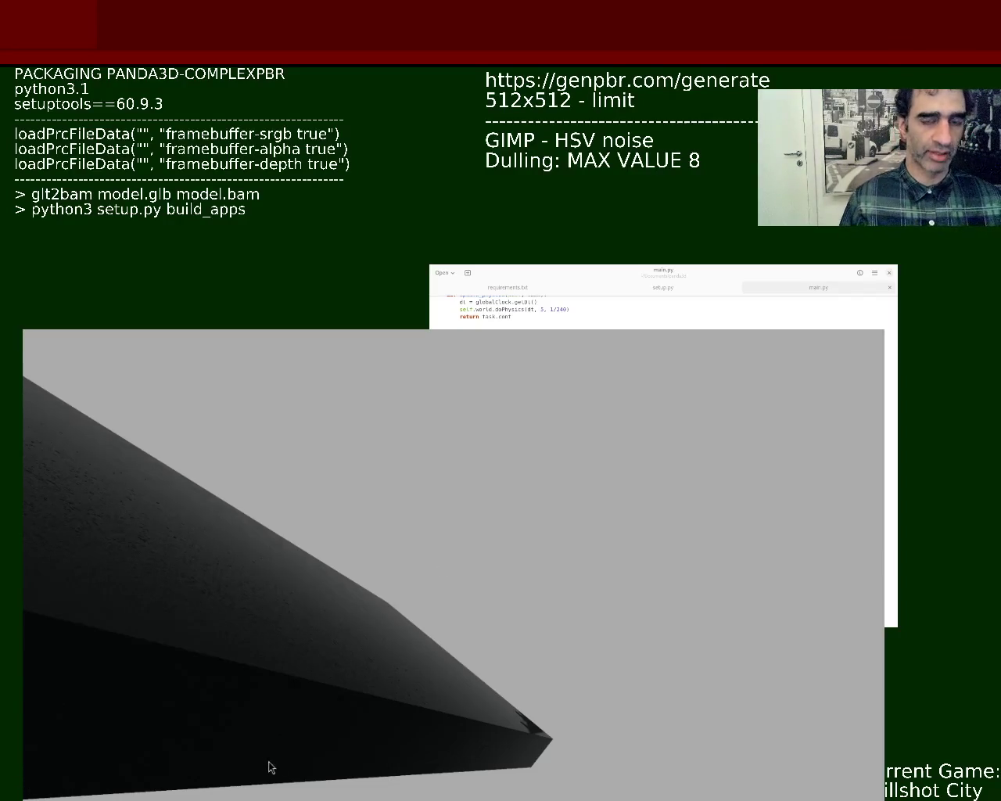
{"action": "mouse_move", "coordinate": [425, 773]}
{"action": "left_mouse_down"}
{"action": "mouse_move", "coordinate": [443, 742]}
{"action": "mouse_move", "coordinate": [188, 670]}
{"action": "mouse_move", "coordinate": [374, 631]}
{"action": "mouse_move", "coordinate": [418, 517]}
{"action": "mouse_move", "coordinate": [409, 472]}
{"action": "mouse_move", "coordinate": [405, 521]}
{"action": "mouse_move", "coordinate": [427, 568]}
{"action": "mouse_move", "coordinate": [453, 531]}
{"action": "mouse_move", "coordinate": [411, 495]}
{"action": "mouse_move", "coordinate": [419, 542]}
{"action": "mouse_move", "coordinate": [436, 493]}
{"action": "mouse_move", "coordinate": [408, 498]}
{"action": "mouse_move", "coordinate": [399, 516]}
{"action": "mouse_move", "coordinate": [400, 507]}
{"action": "mouse_move", "coordinate": [393, 750]}
{"action": "mouse_move", "coordinate": [404, 621]}
{"action": "mouse_move", "coordinate": [380, 485]}
{"action": "mouse_move", "coordinate": [380, 523]}
{"action": "mouse_move", "coordinate": [417, 518]}
{"action": "mouse_move", "coordinate": [424, 471]}
{"action": "mouse_move", "coordinate": [418, 518]}
{"action": "left_mouse_up"}
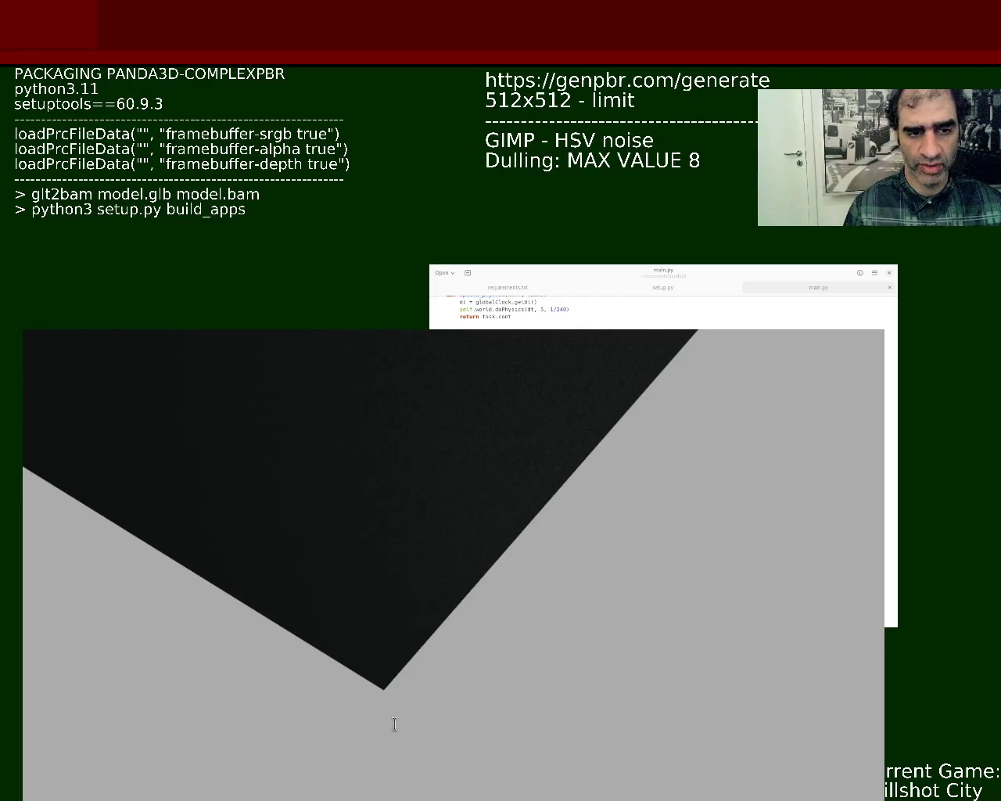
Step: Add the note 'pyenv install 3.11.8' on a new line below setuptools==60.9.3
{"action": "key", "text": "Return"}
{"action": "key", "text": "Return"}
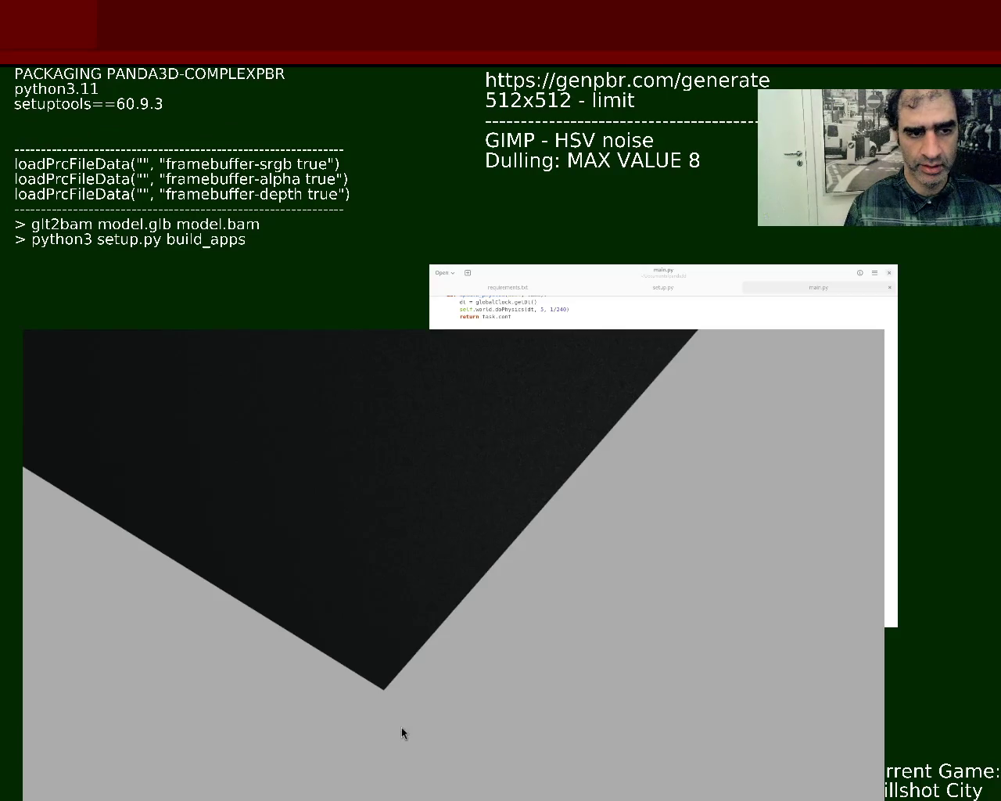
{"action": "type", "text": "pyenv install 3.11.8"}
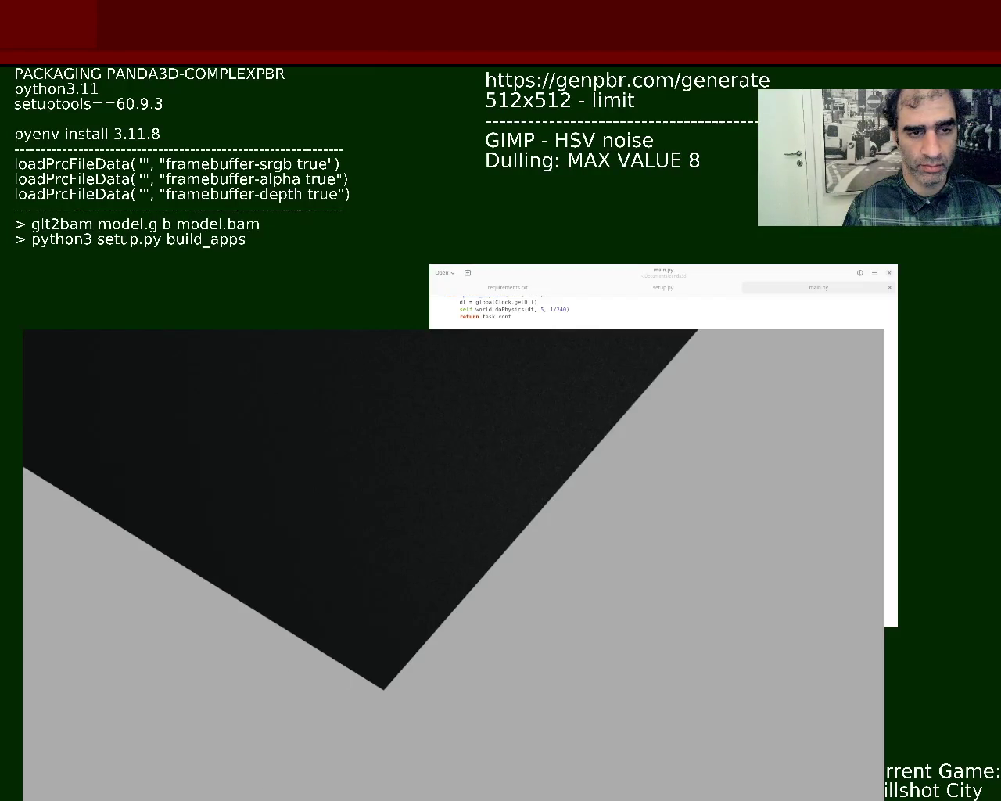
Step: Type 8, with the slab's coarse speckled noise texture filling the view up close
{"action": "type", "text": "8"}
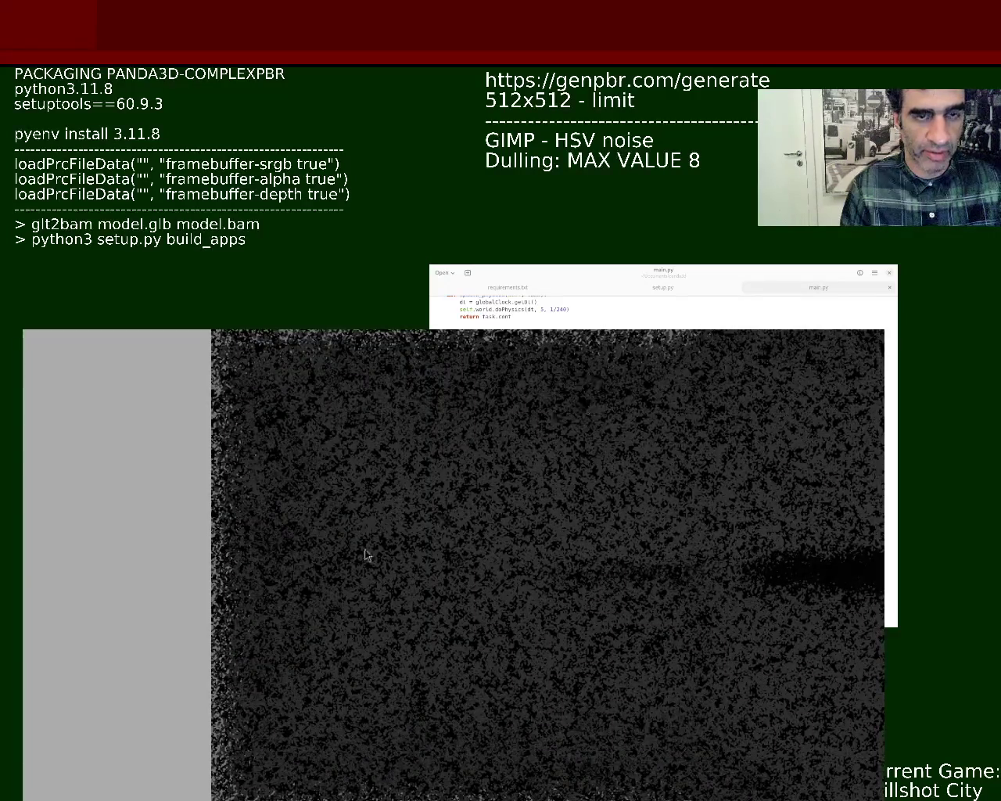
Step: Orbit to see the slab at an angle, then close the Panda3D game window
{"action": "mouse_move", "coordinate": [529, 638]}
{"action": "left_mouse_down"}
{"action": "mouse_move", "coordinate": [568, 547]}
{"action": "mouse_move", "coordinate": [681, 599]}
{"action": "mouse_move", "coordinate": [561, 594]}
{"action": "mouse_move", "coordinate": [634, 462]}
{"action": "mouse_move", "coordinate": [497, 532]}
{"action": "mouse_move", "coordinate": [525, 511]}
{"action": "mouse_move", "coordinate": [605, 675]}
{"action": "left_mouse_up"}
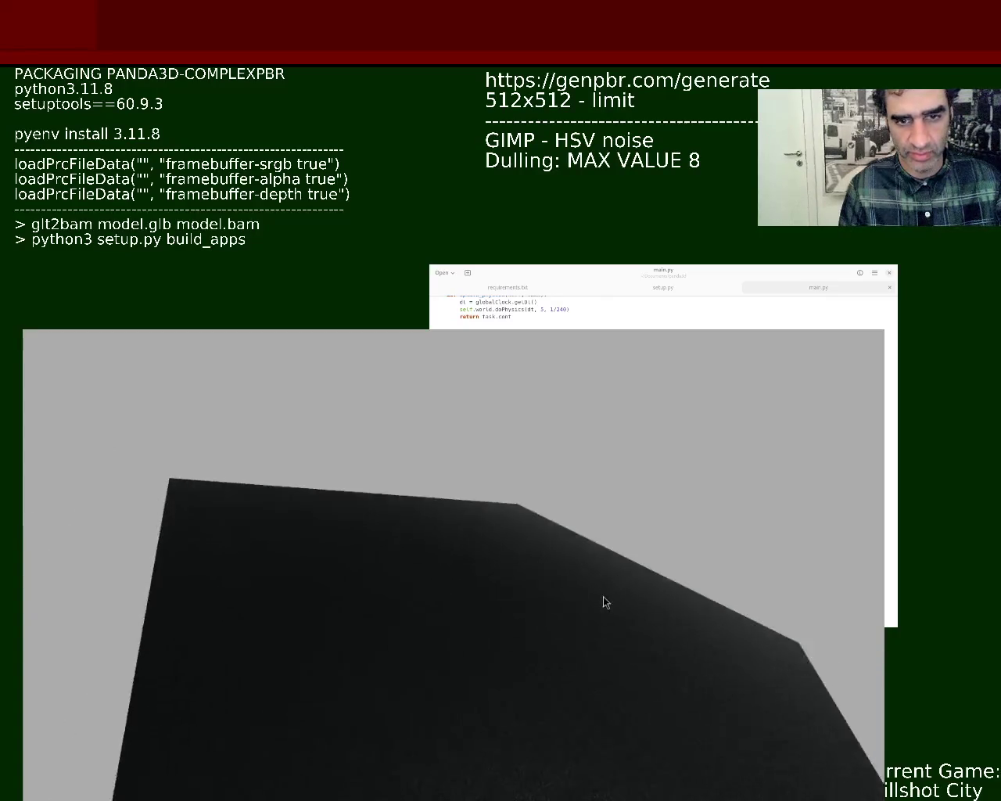
{"action": "left_click", "coordinate": [888, 317]}
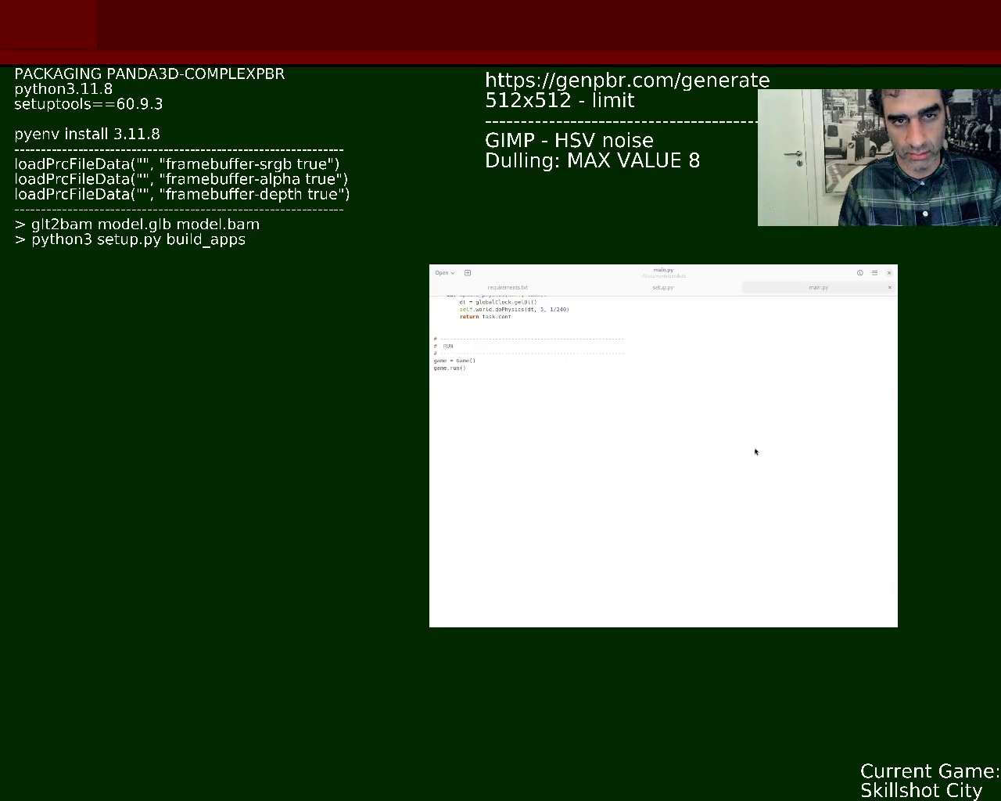
Step: Focus main.py in gedit, showing its closing game = Game() and game.run() lines
{"action": "left_click", "coordinate": [597, 489]}
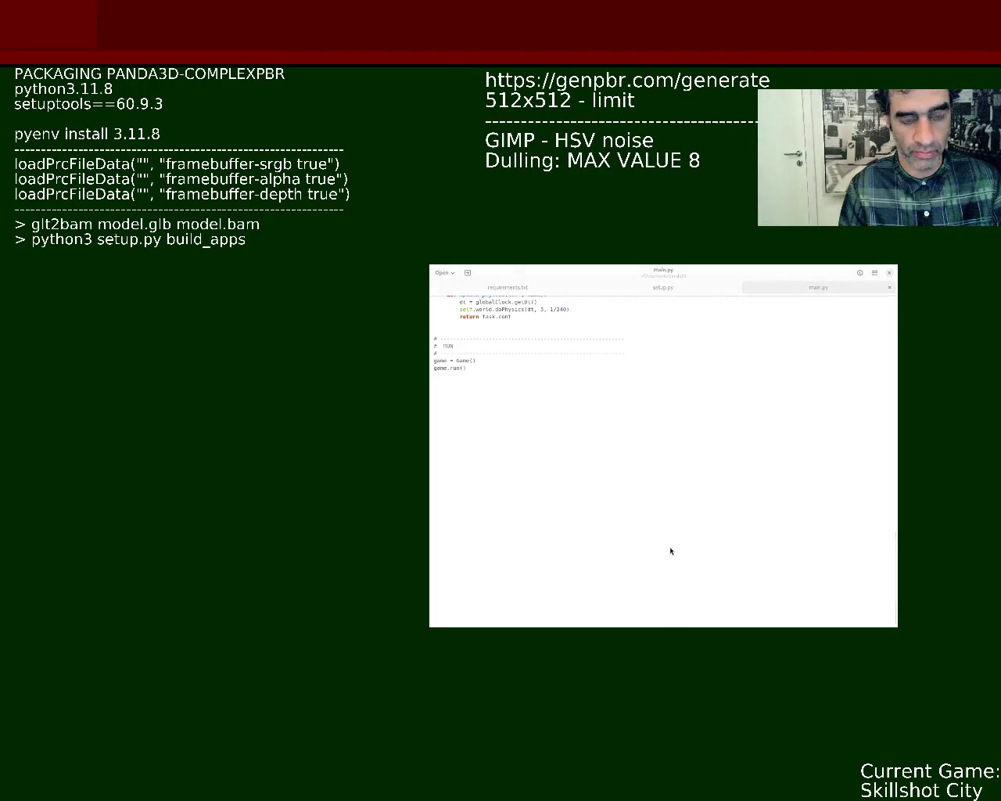
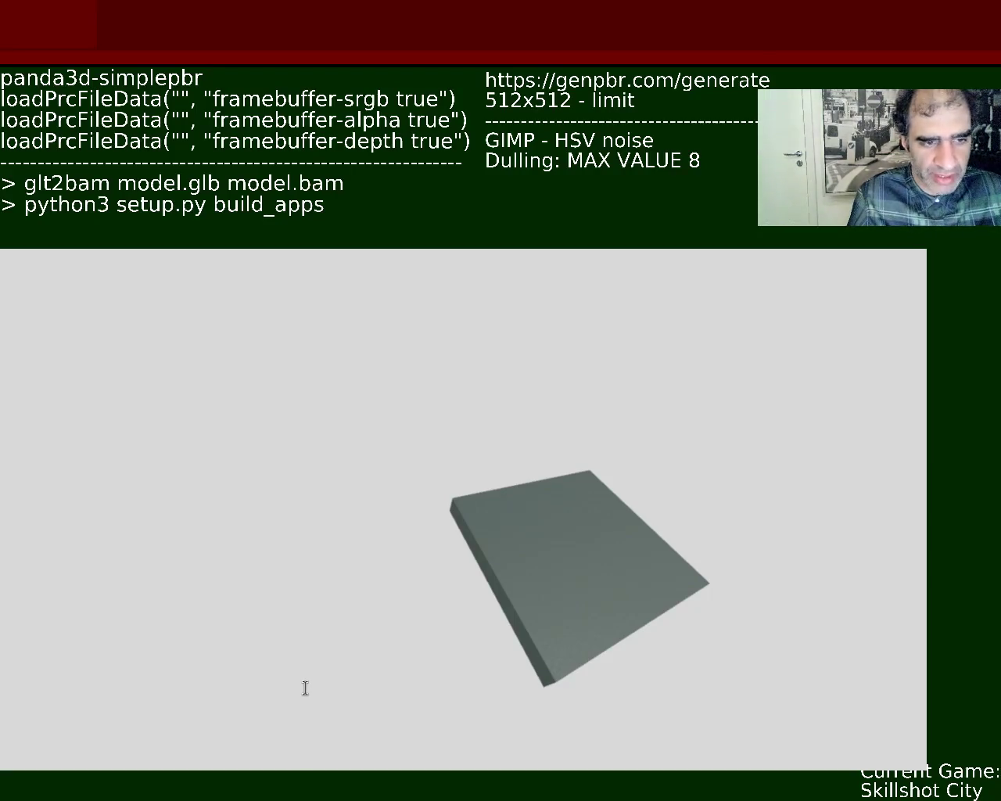
Step: Close the slab viewer with Escape so it can be relaunched
{"action": "key", "text": "Escape"}
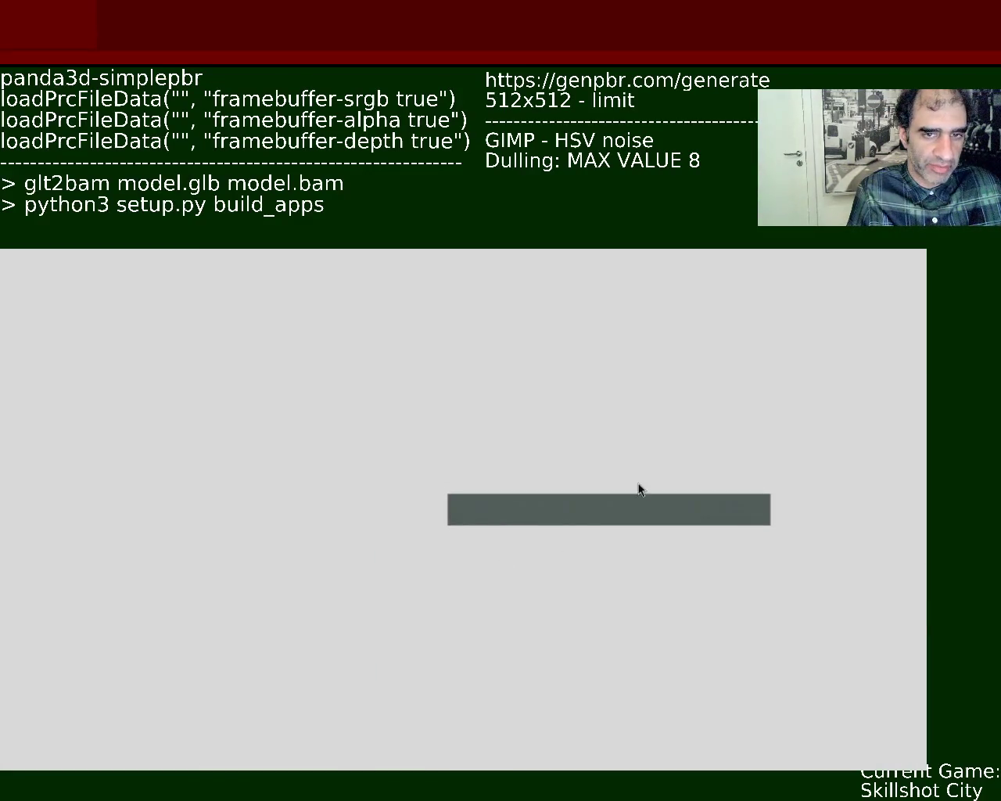
Step: Orbit the camera to view the slab's top face, tilting its far edge upward
{"action": "mouse_move", "coordinate": [639, 489]}
{"action": "left_mouse_down"}
{"action": "mouse_move", "coordinate": [530, 631]}
{"action": "mouse_move", "coordinate": [556, 565]}
{"action": "mouse_move", "coordinate": [680, 531]}
{"action": "left_mouse_up"}
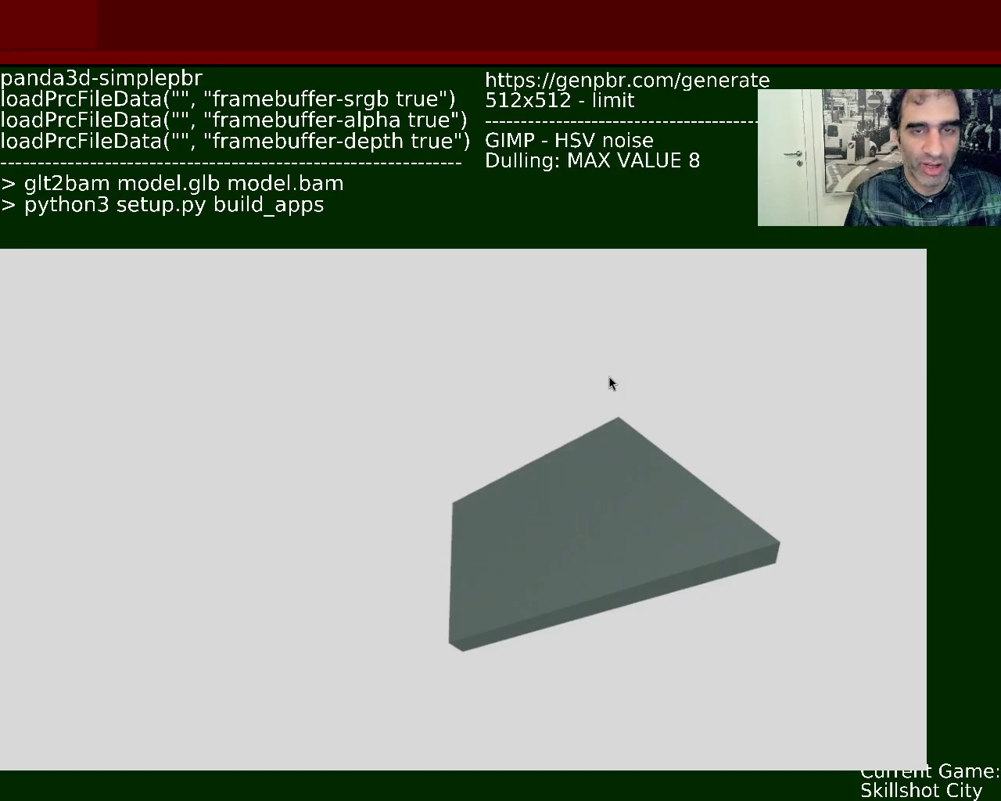
{"action": "mouse_move", "coordinate": [549, 508]}
{"action": "left_mouse_down"}
{"action": "mouse_move", "coordinate": [542, 520]}
{"action": "mouse_move", "coordinate": [594, 397]}
{"action": "mouse_move", "coordinate": [578, 556]}
{"action": "mouse_move", "coordinate": [417, 496]}
{"action": "mouse_move", "coordinate": [526, 539]}
{"action": "mouse_move", "coordinate": [583, 623]}
{"action": "mouse_move", "coordinate": [575, 505]}
{"action": "mouse_move", "coordinate": [531, 631]}
{"action": "mouse_move", "coordinate": [526, 564]}
{"action": "mouse_move", "coordinate": [568, 663]}
{"action": "mouse_move", "coordinate": [502, 585]}
{"action": "mouse_move", "coordinate": [585, 455]}
{"action": "left_mouse_up"}
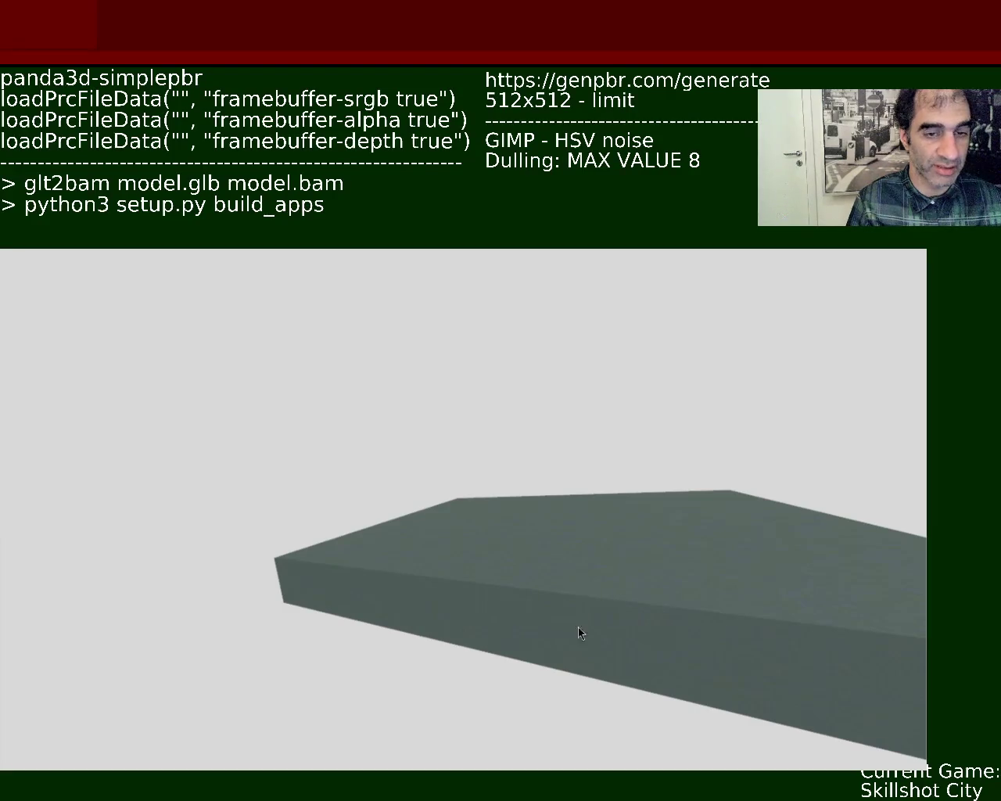
Step: Swing the camera around the slab to examine its textured top face and edges
{"action": "mouse_move", "coordinate": [547, 490]}
{"action": "left_mouse_down"}
{"action": "mouse_move", "coordinate": [581, 666]}
{"action": "mouse_move", "coordinate": [550, 540]}
{"action": "mouse_move", "coordinate": [633, 476]}
{"action": "mouse_move", "coordinate": [667, 594]}
{"action": "mouse_move", "coordinate": [597, 496]}
{"action": "mouse_move", "coordinate": [488, 523]}
{"action": "mouse_move", "coordinate": [472, 560]}
{"action": "mouse_move", "coordinate": [532, 529]}
{"action": "mouse_move", "coordinate": [585, 668]}
{"action": "mouse_move", "coordinate": [587, 755]}
{"action": "mouse_move", "coordinate": [581, 663]}
{"action": "mouse_move", "coordinate": [598, 570]}
{"action": "mouse_move", "coordinate": [650, 526]}
{"action": "mouse_move", "coordinate": [646, 563]}
{"action": "mouse_move", "coordinate": [547, 566]}
{"action": "left_mouse_up"}
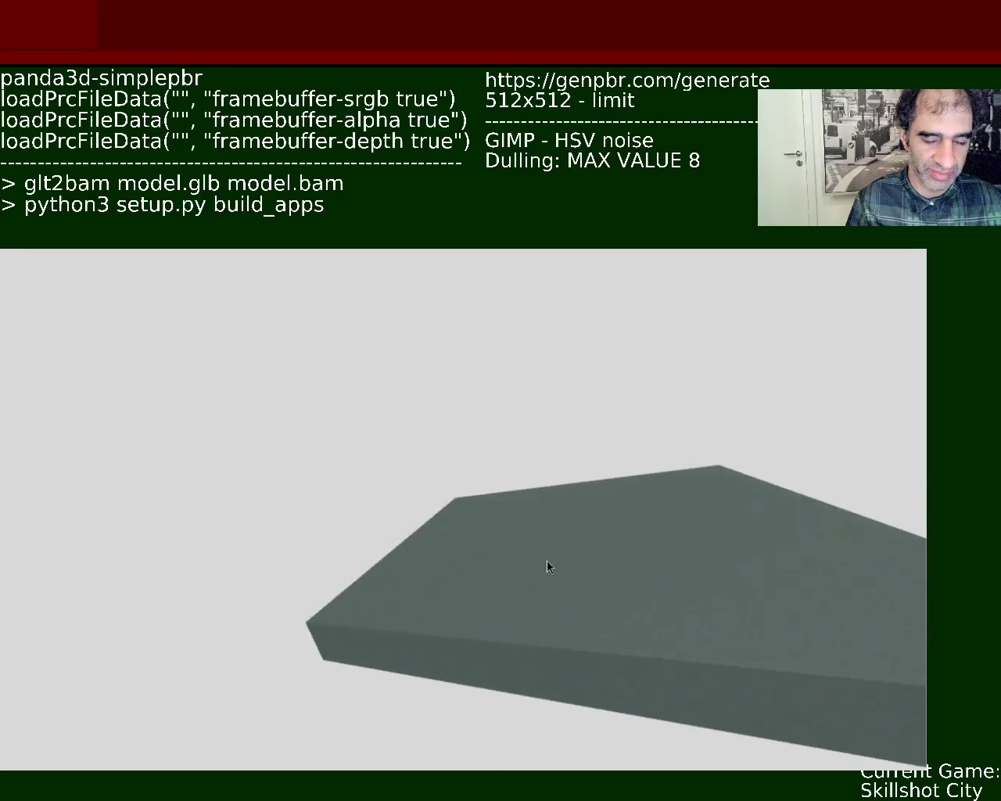
{"action": "mouse_move", "coordinate": [569, 623]}
{"action": "left_mouse_down"}
{"action": "mouse_move", "coordinate": [623, 591]}
{"action": "mouse_move", "coordinate": [539, 628]}
{"action": "mouse_move", "coordinate": [493, 616]}
{"action": "mouse_move", "coordinate": [602, 709]}
{"action": "mouse_move", "coordinate": [570, 576]}
{"action": "mouse_move", "coordinate": [535, 569]}
{"action": "mouse_move", "coordinate": [540, 578]}
{"action": "left_mouse_up"}
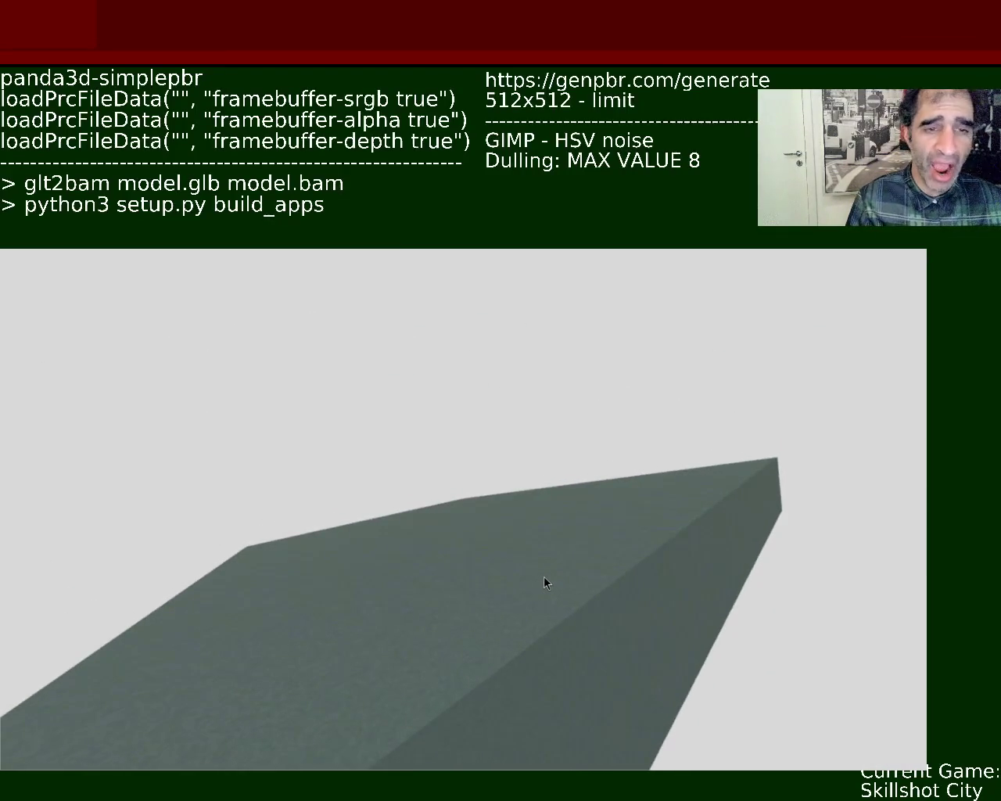
{"action": "mouse_move", "coordinate": [775, 677]}
{"action": "left_mouse_down"}
{"action": "mouse_move", "coordinate": [424, 630]}
{"action": "mouse_move", "coordinate": [438, 576]}
{"action": "mouse_move", "coordinate": [419, 600]}
{"action": "left_mouse_up"}
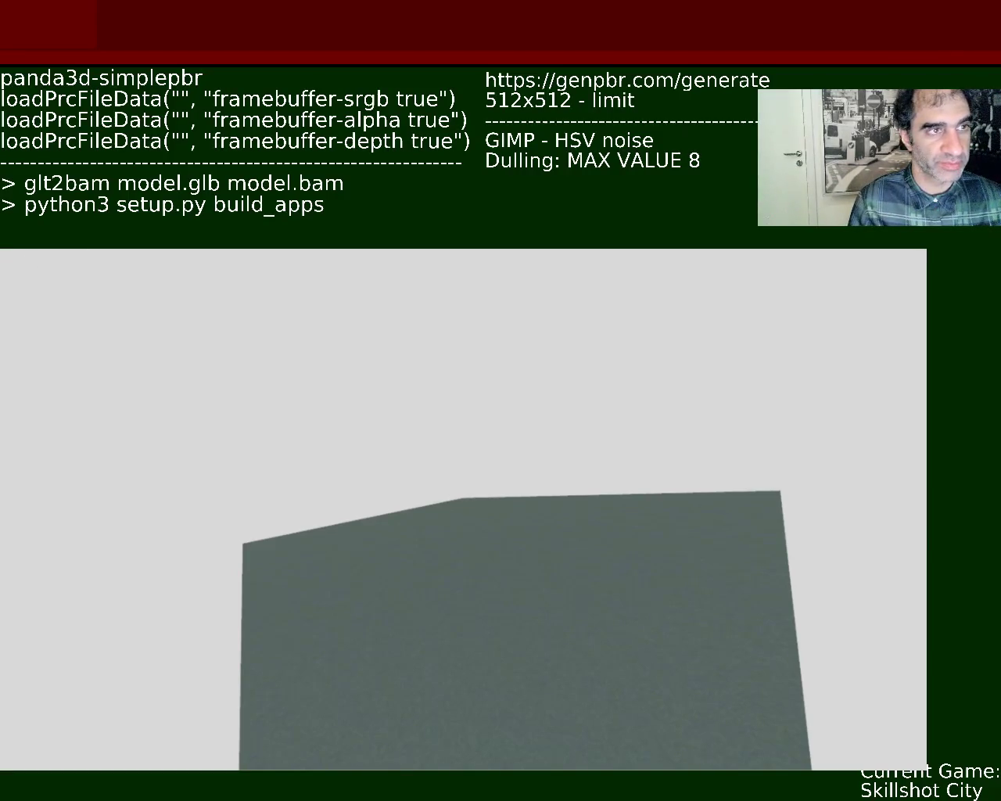
{"action": "key", "text": "Escape"}
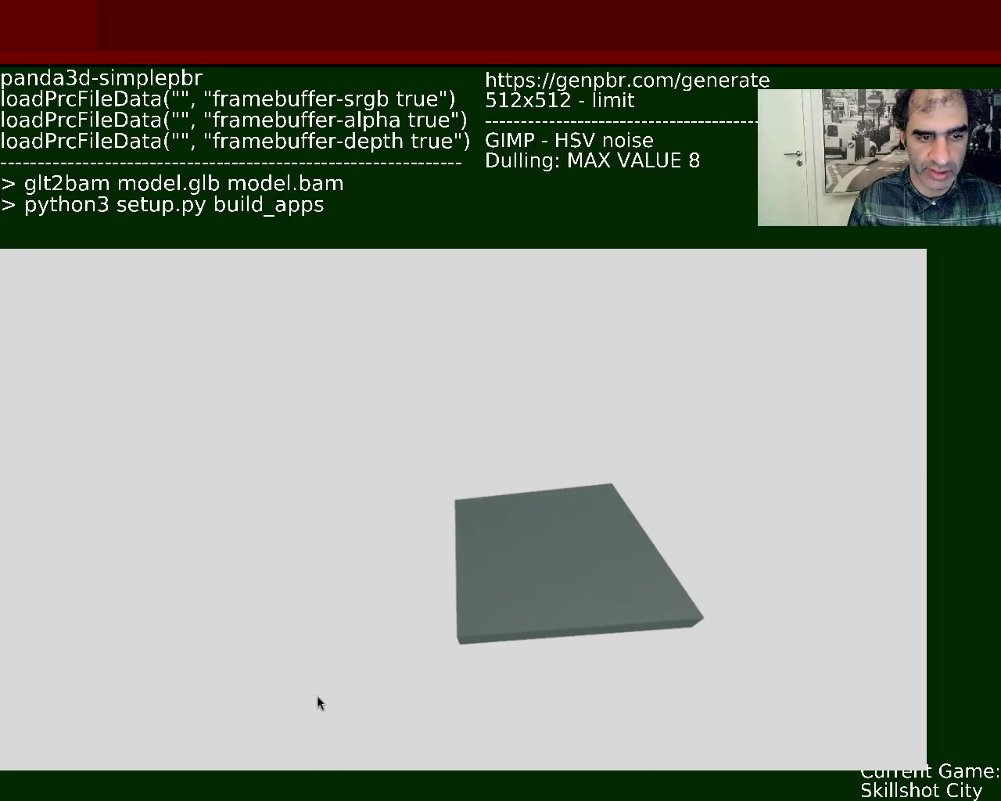
{"action": "key", "text": "Escape"}
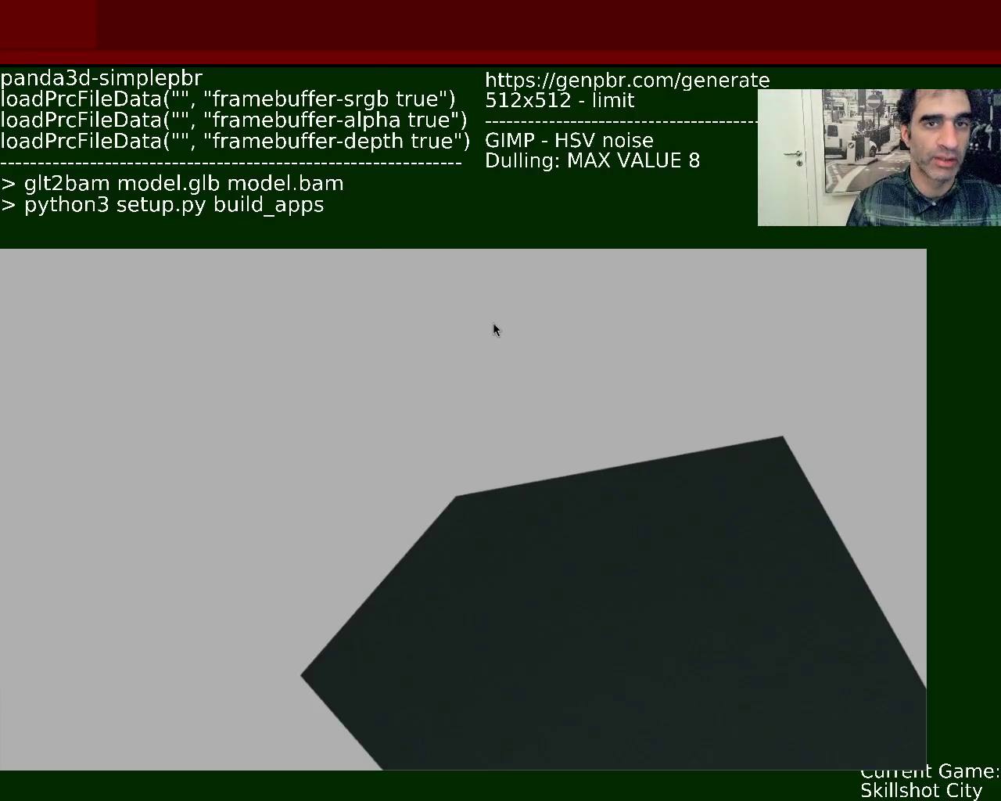
Step: Orbit the camera sideways until the slab's thick side edge is visible
{"action": "mouse_move", "coordinate": [566, 615]}
{"action": "left_mouse_down"}
{"action": "mouse_move", "coordinate": [529, 586]}
{"action": "mouse_move", "coordinate": [594, 579]}
{"action": "mouse_move", "coordinate": [618, 536]}
{"action": "mouse_move", "coordinate": [644, 619]}
{"action": "mouse_move", "coordinate": [547, 603]}
{"action": "mouse_move", "coordinate": [531, 612]}
{"action": "left_mouse_up"}
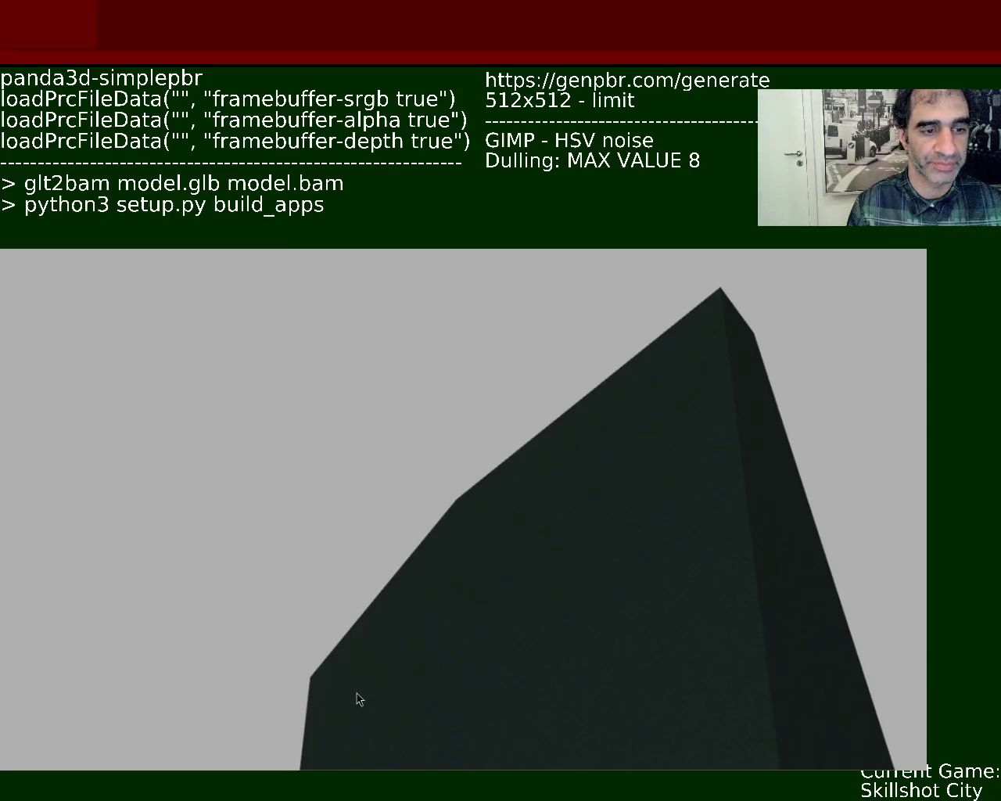
Step: Close the viewer showing the close-up of the dark slab with Escape
{"action": "key", "text": "Escape"}
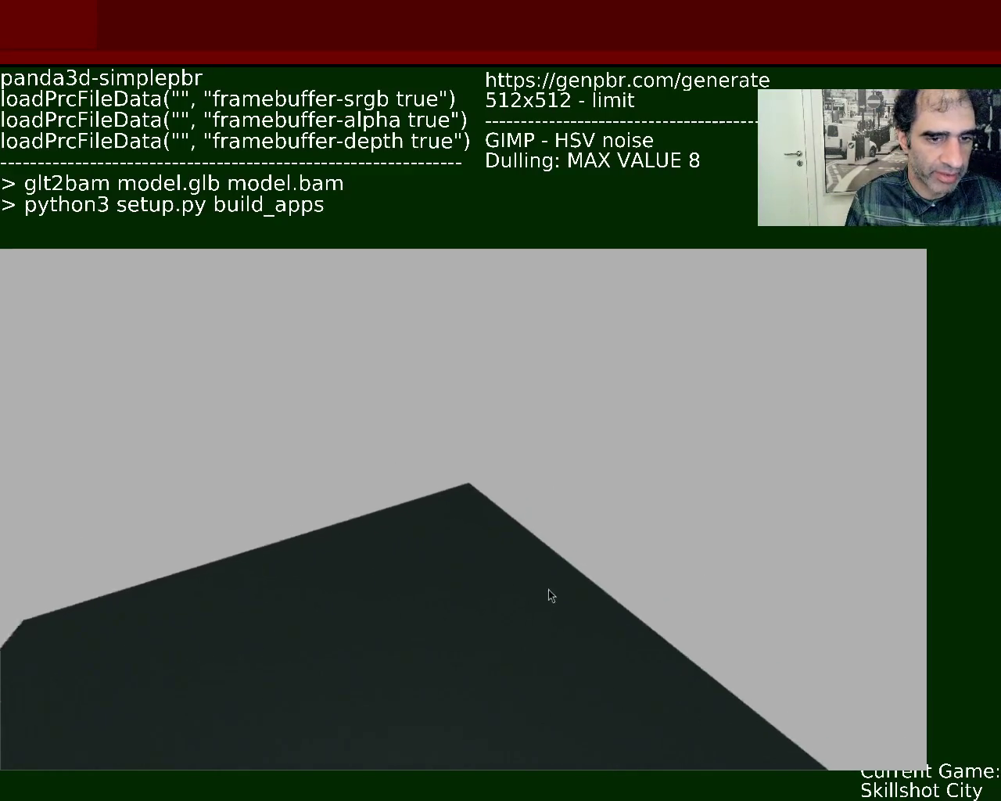
Step: Tilt the camera to see the entire dark slab from above at a distance
{"action": "mouse_move", "coordinate": [515, 595]}
{"action": "left_mouse_down"}
{"action": "mouse_move", "coordinate": [537, 518]}
{"action": "mouse_move", "coordinate": [539, 585]}
{"action": "left_mouse_up"}
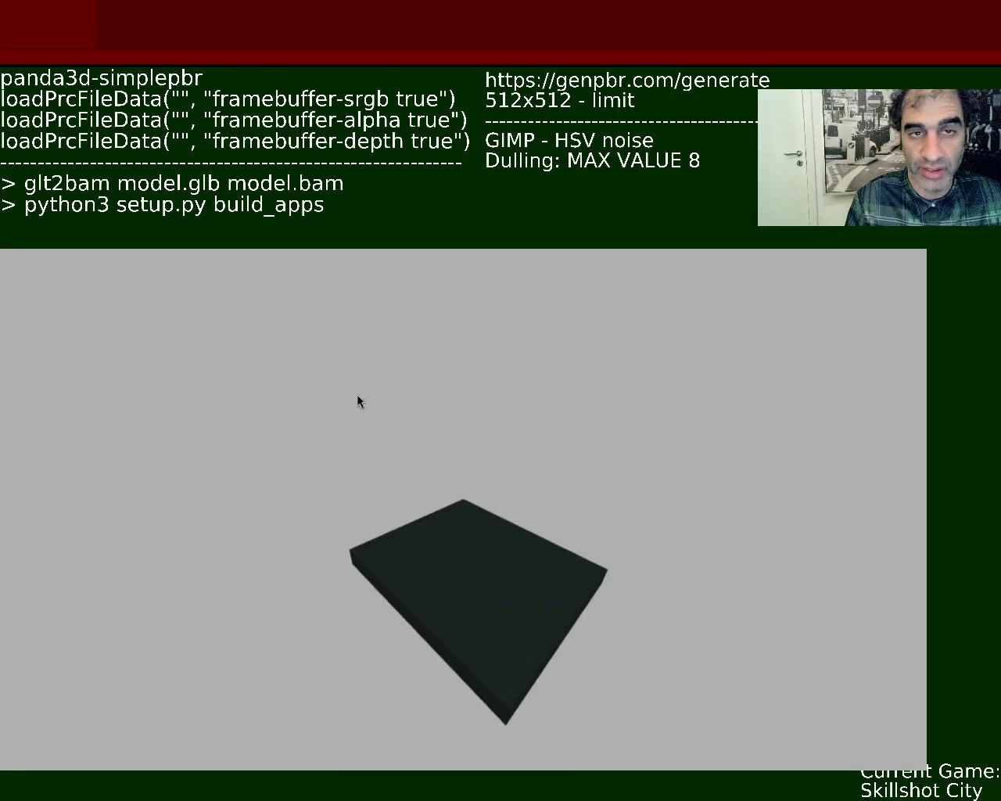